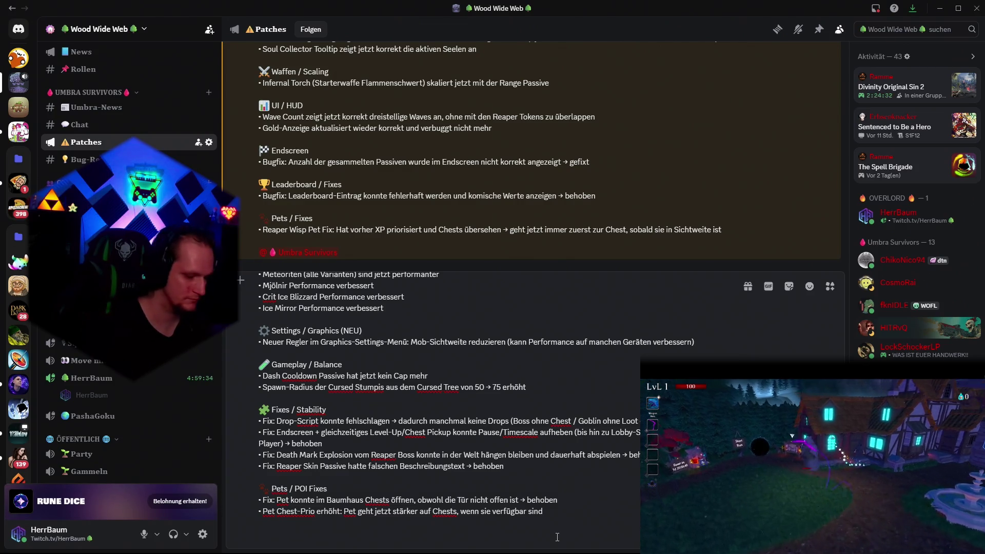
text(@umbra)
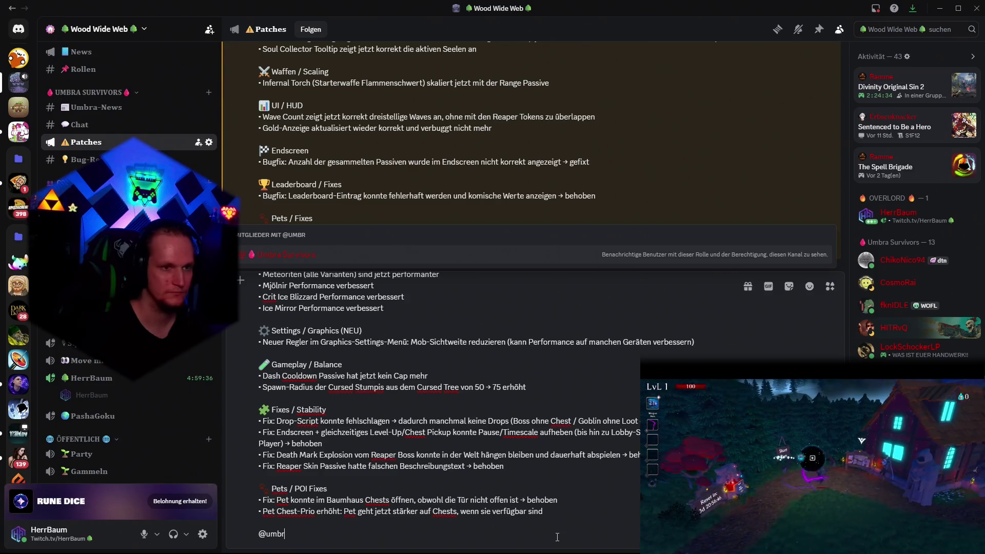
click(322, 242)
key(Page_Up)
key(Page_Up)
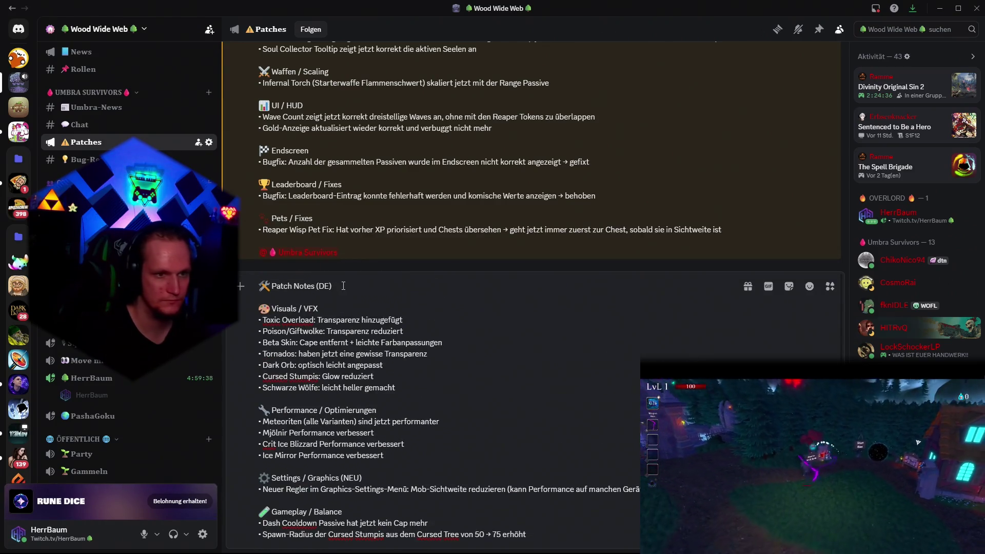
mouse_move(667, 551)
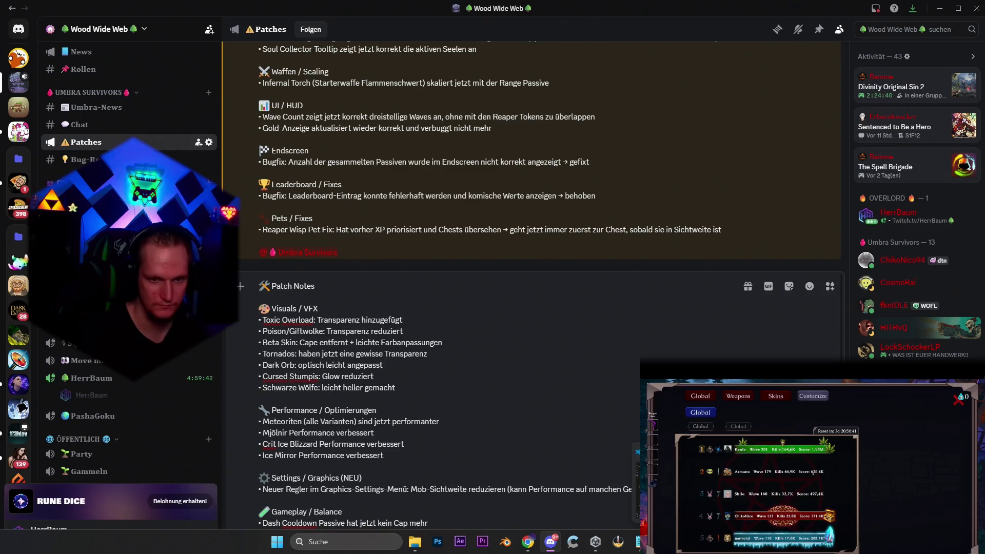
Add 'reaper shop zeigt aktuelle bereits gekauften stacks' under To Do in Notepad, then minimize it
click(638, 541)
scroll(551, 443, down, 15)
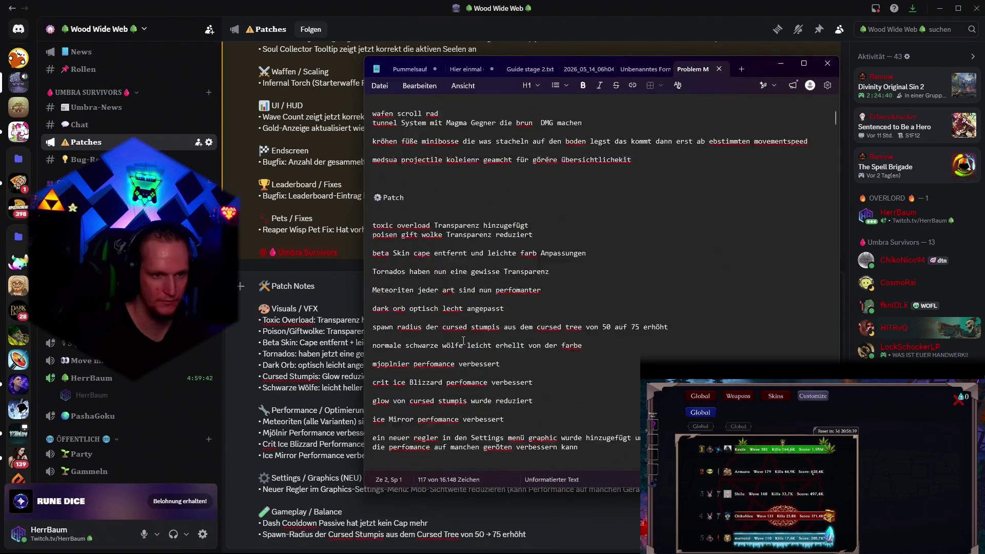
scroll(463, 341, up, 2)
click(397, 271)
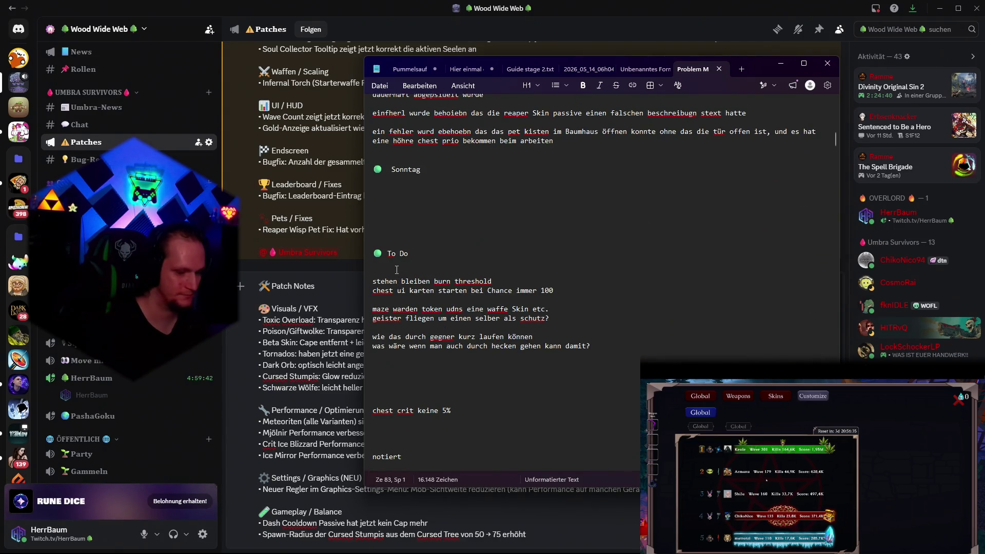
text(pet upgrad)
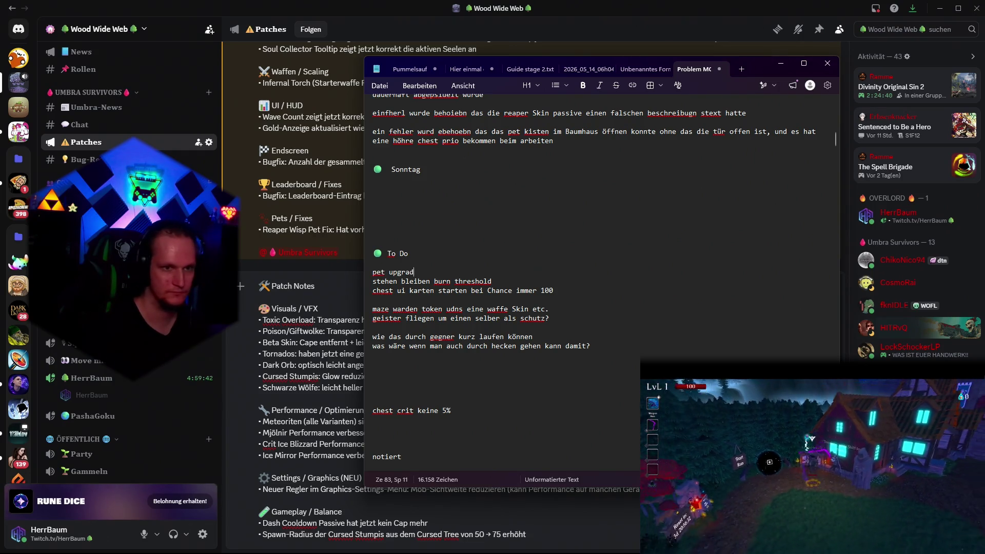
text(e)
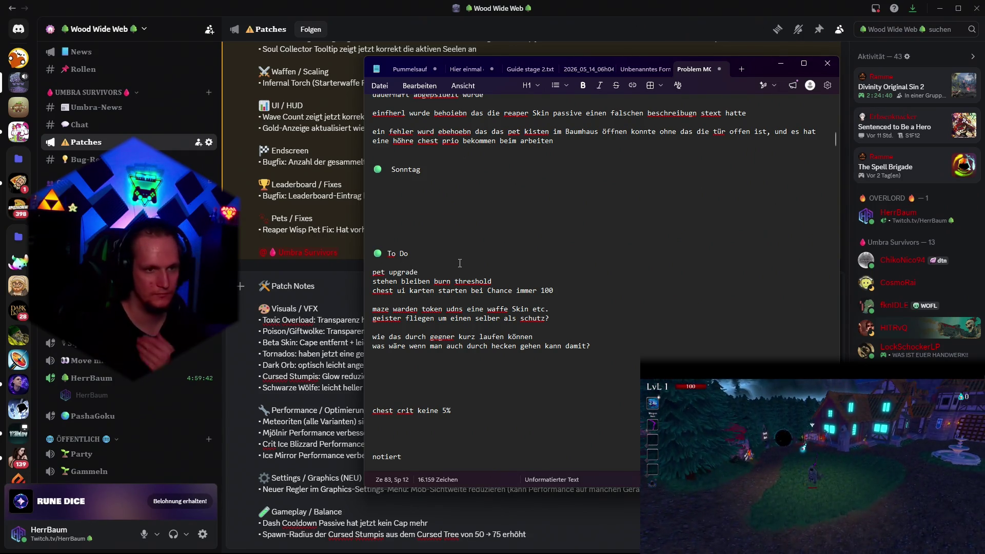
key(BackSpace)
key(BackSpace)
key(BackSpace)
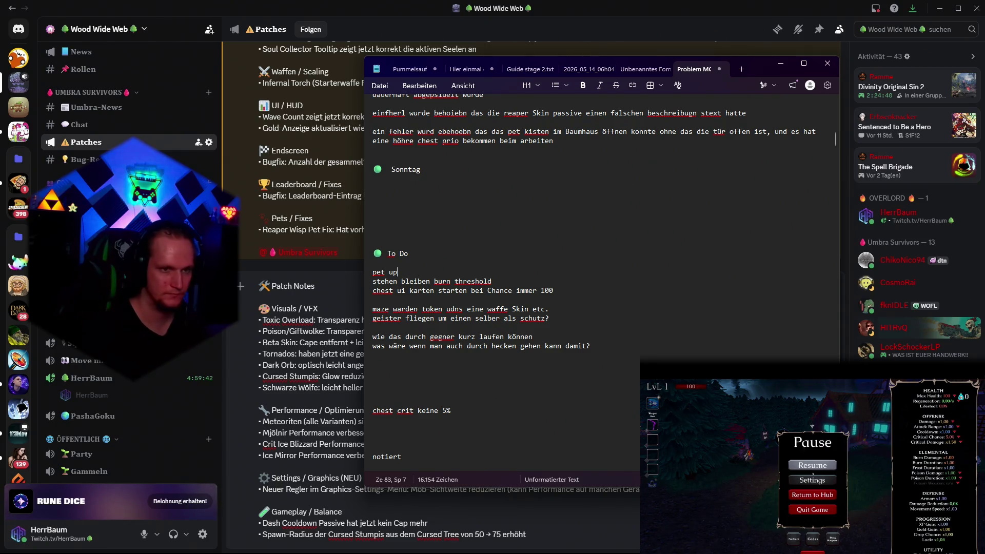
text(reaper shop)
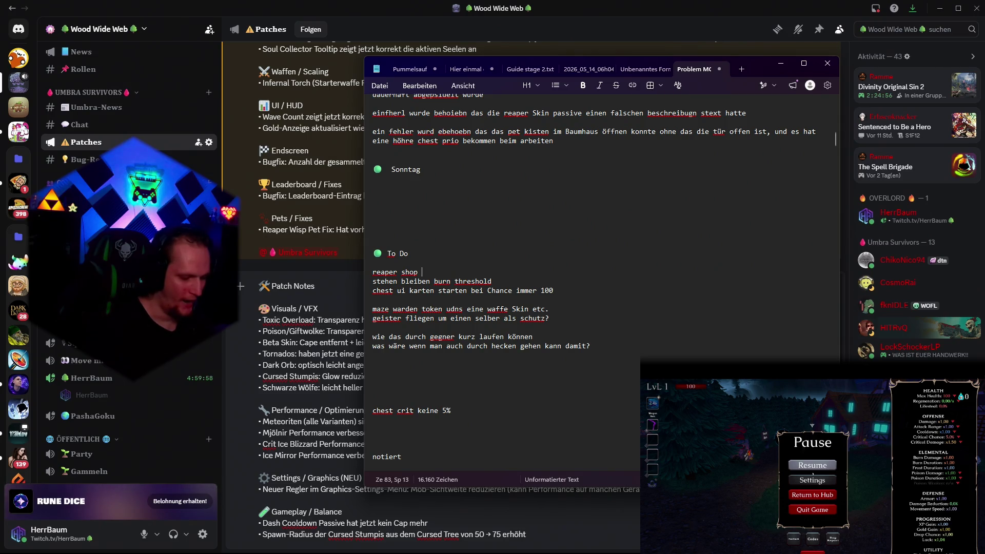
text(zeigt aktue)
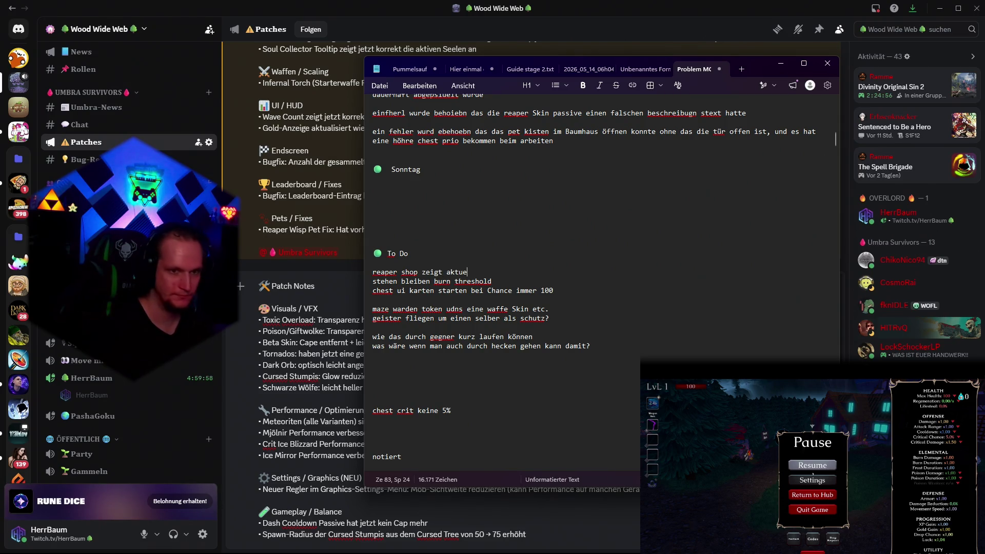
text(lle )
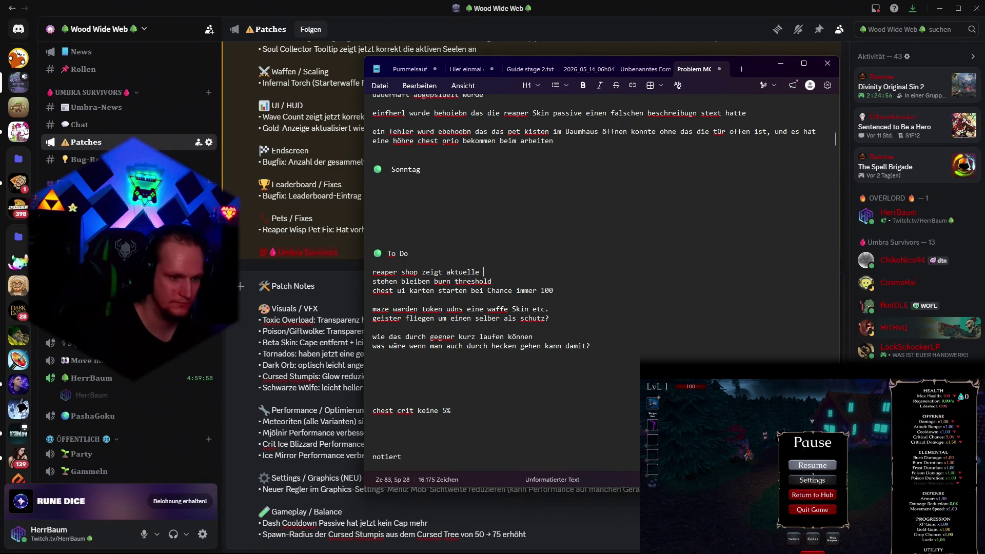
text(bere)
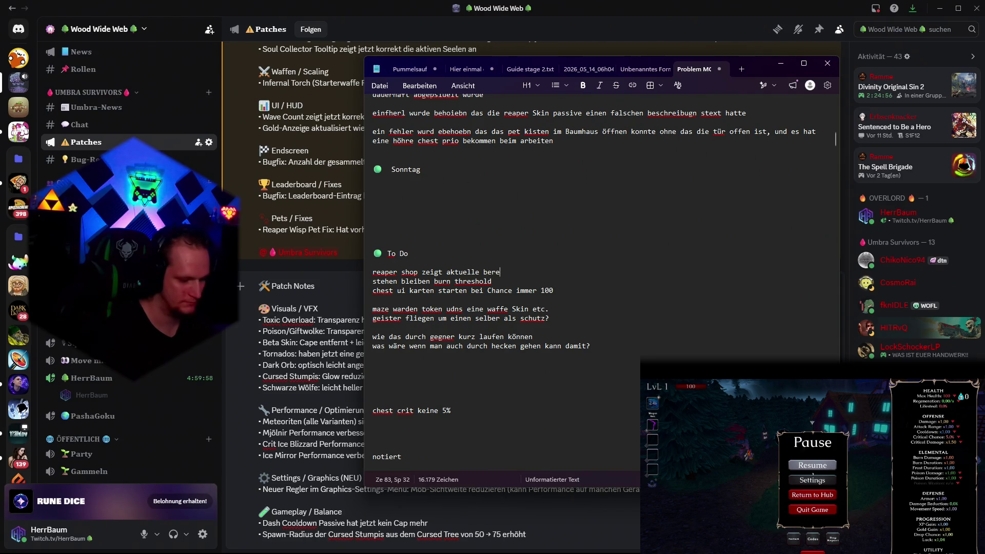
text(its gekauften stacks)
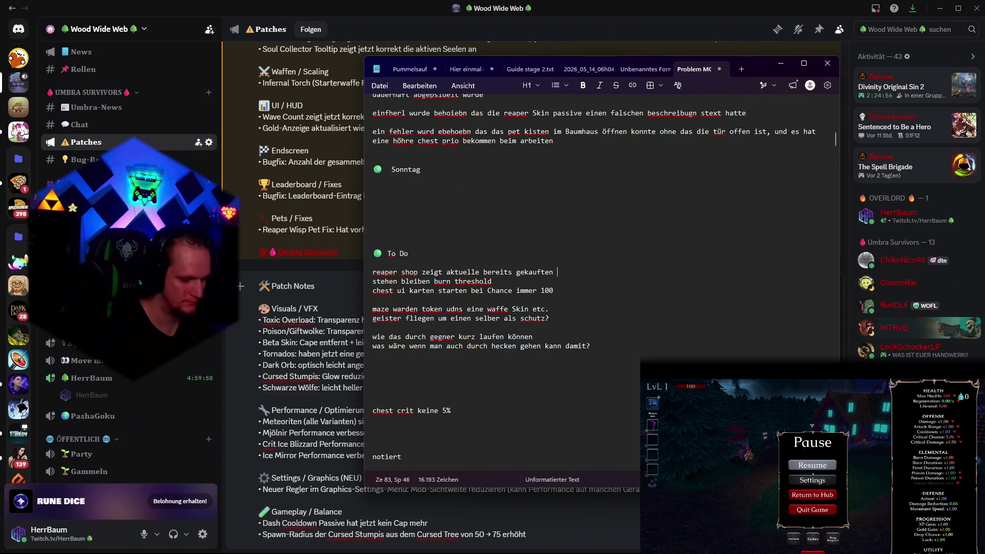
click(780, 63)
Review the Patch Notes draft in Discord and check on the Unity build progress
scroll(430, 398, down, 3)
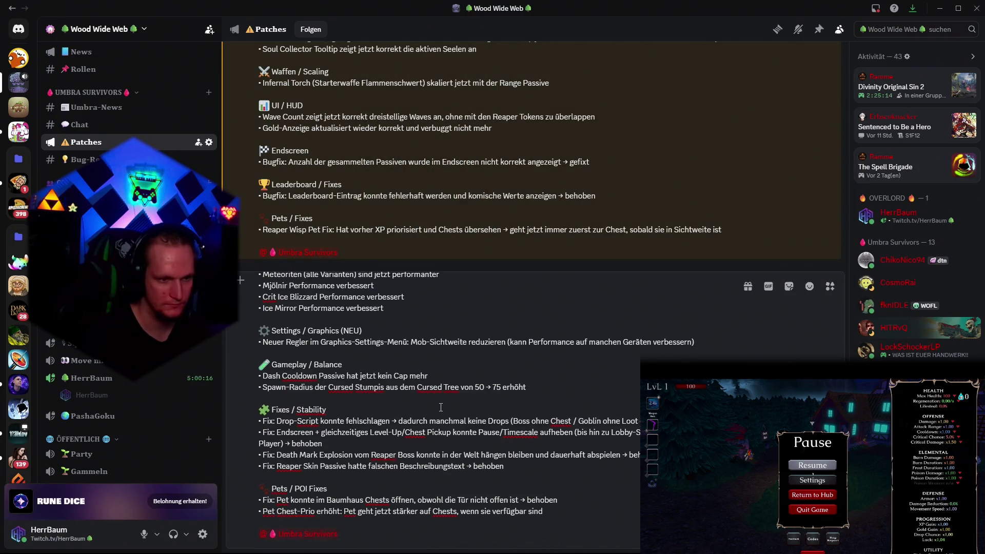
scroll(433, 400, up, 1)
scroll(438, 405, down, 1)
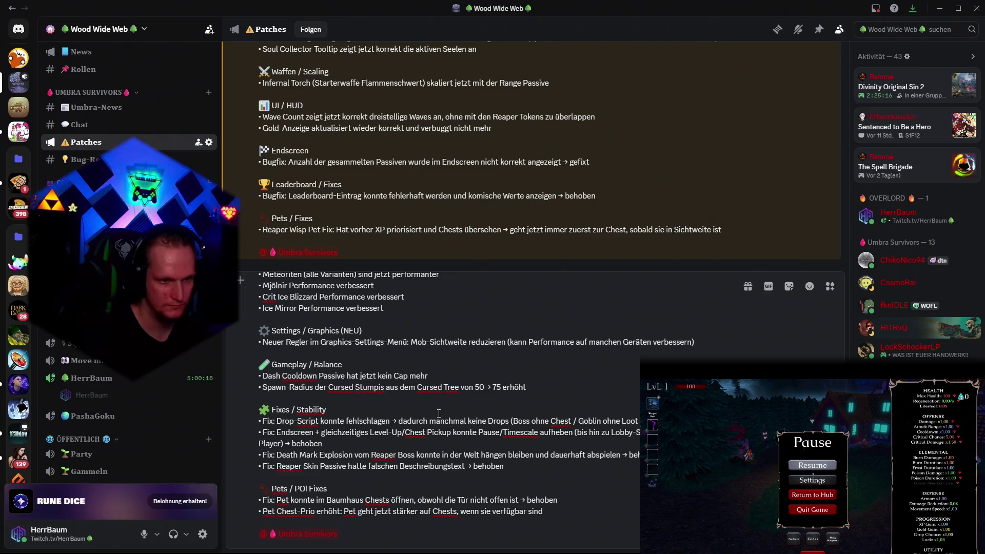
scroll(438, 412, up, 3)
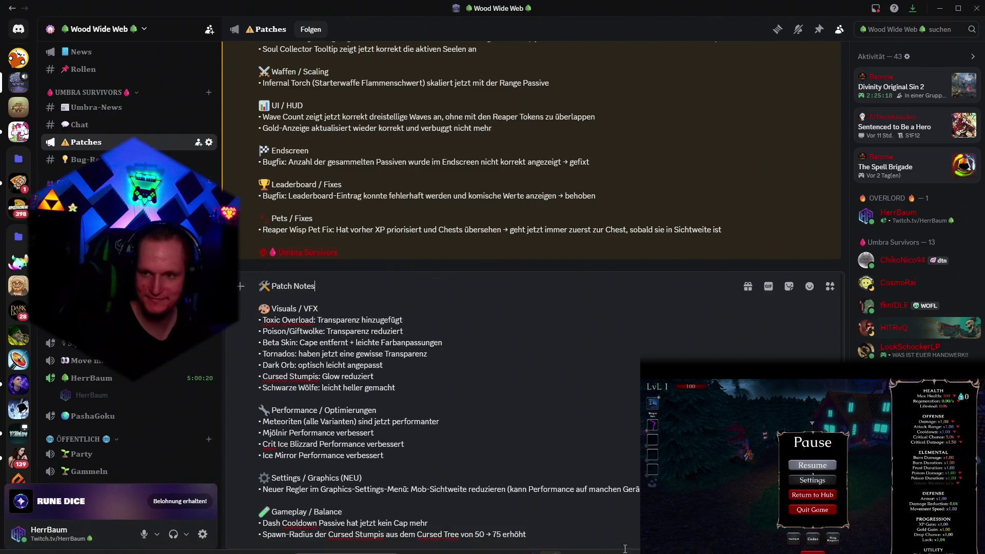
mouse_move(619, 542)
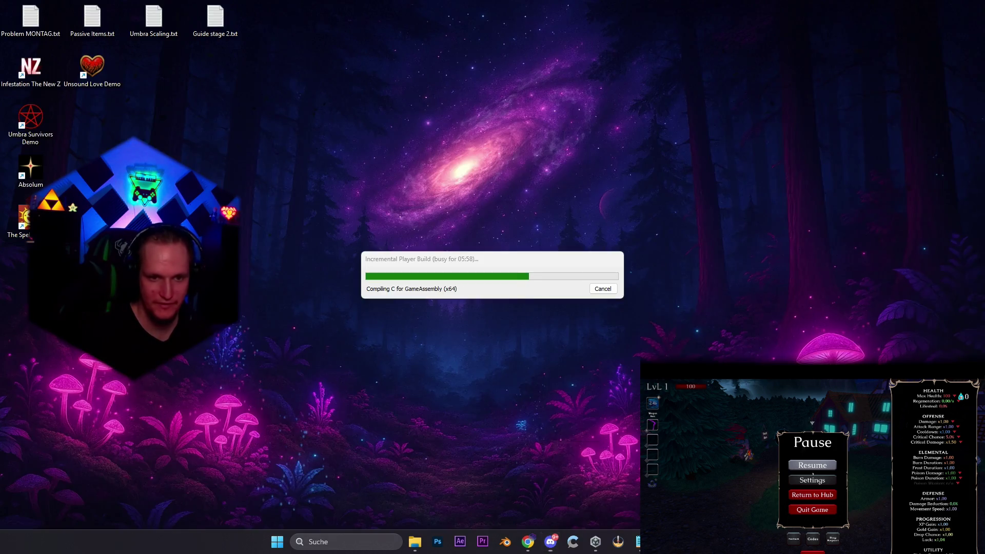
click(599, 490)
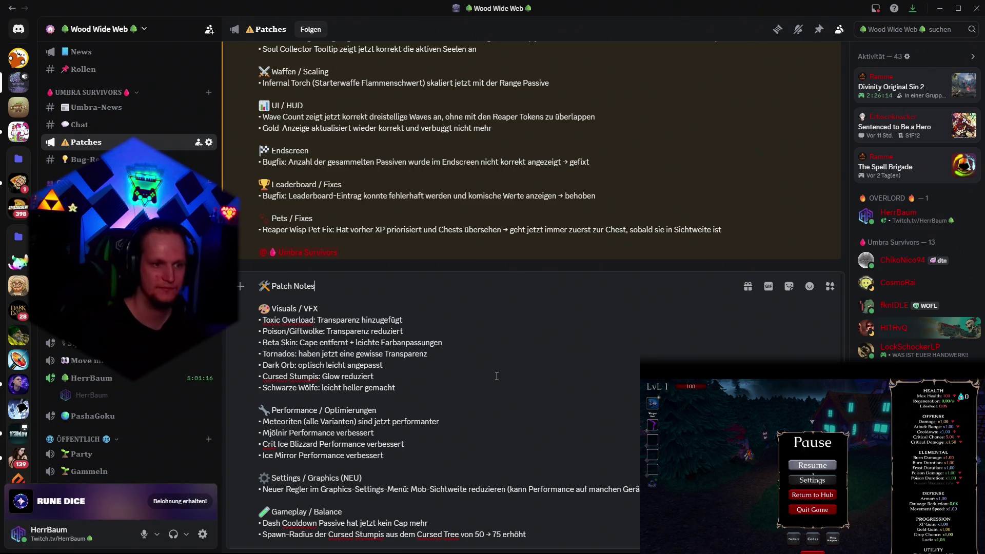
Look over the draft again, recheck the build progress, then minimize Discord
scroll(571, 382, down, 5)
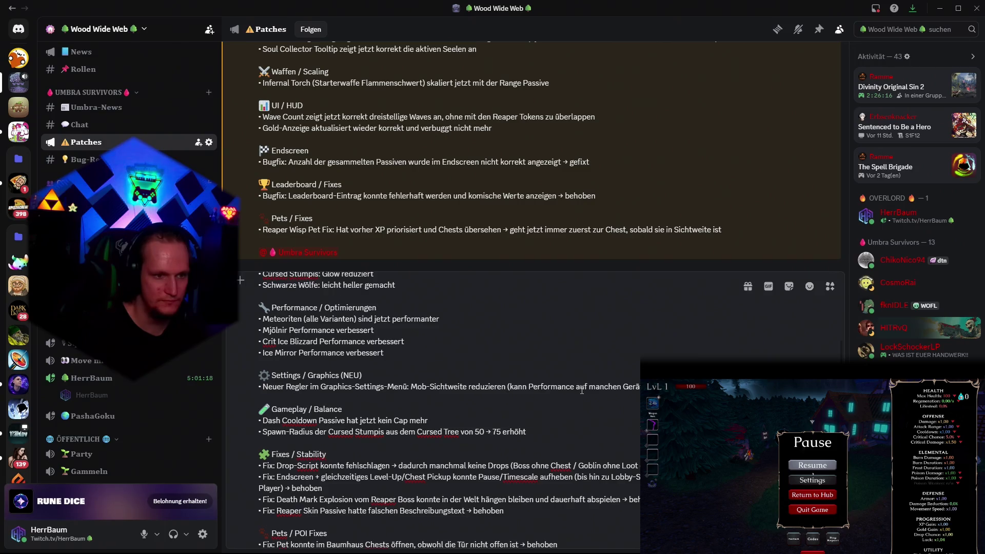
scroll(581, 391, down, 2)
scroll(565, 406, up, 7)
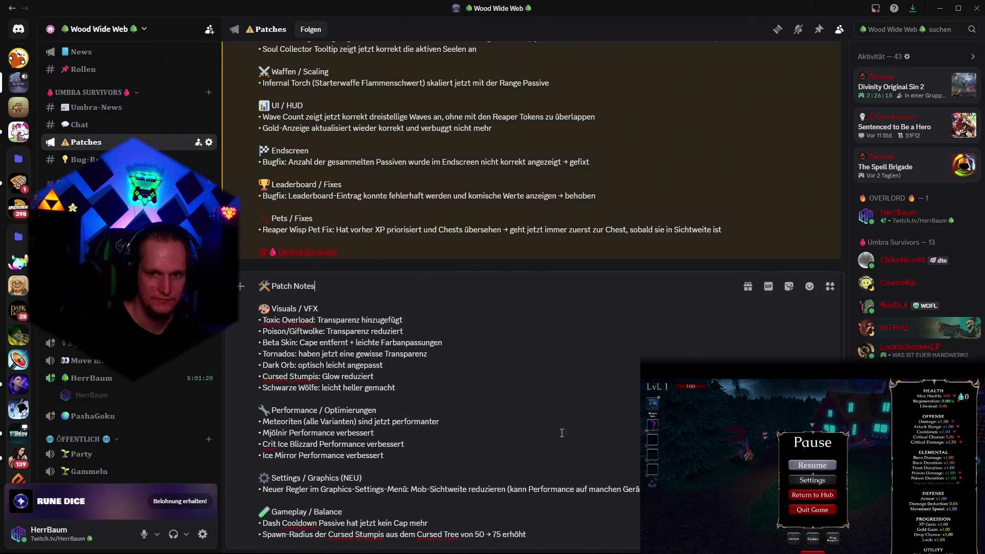
click(596, 486)
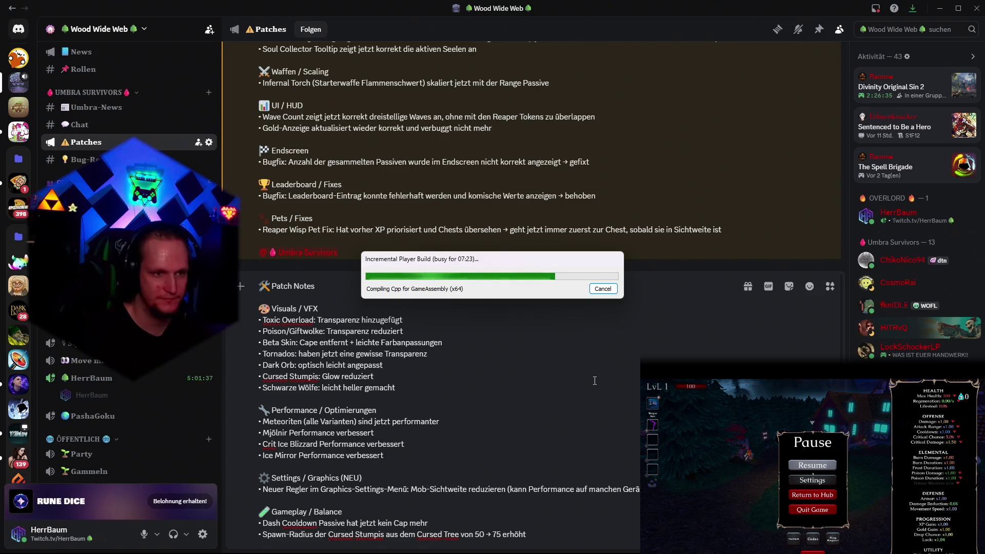
click(940, 8)
Minimize the terminal to reveal Unity's Build Profiles window while the Windows build finishes
click(580, 35)
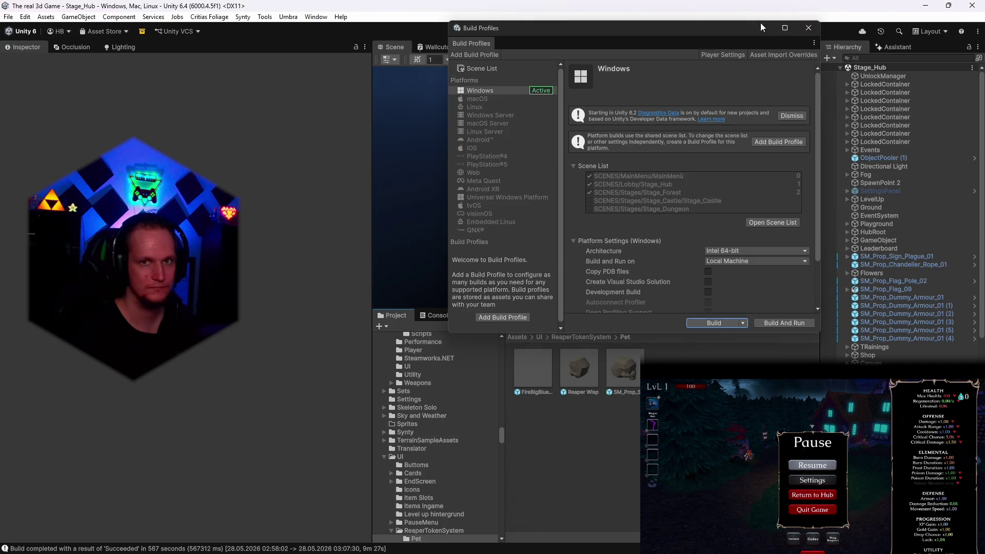
Close Build Profiles and locate the Player Default Icon texture, Penta, in the Project window
click(809, 28)
click(8, 16)
mouse_move(25, 16)
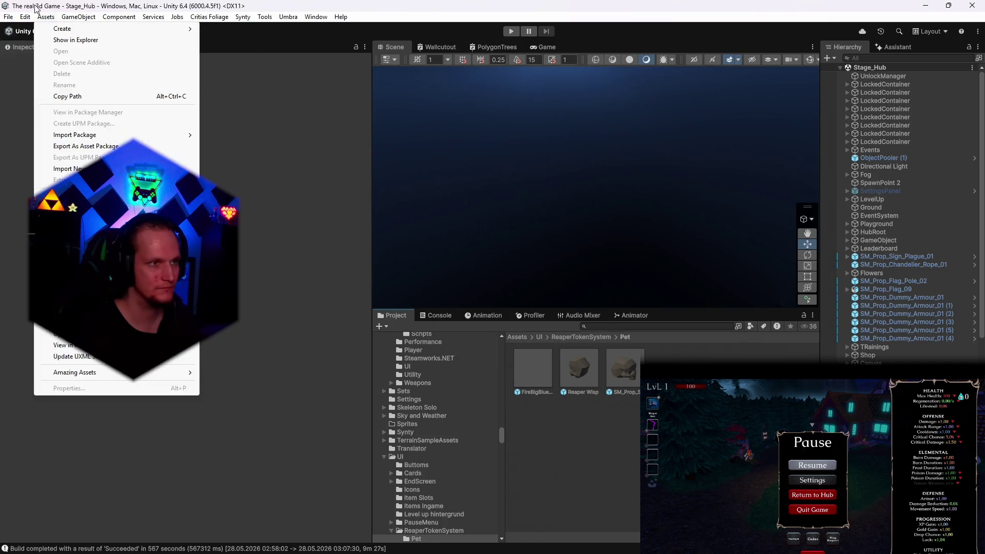
click(64, 340)
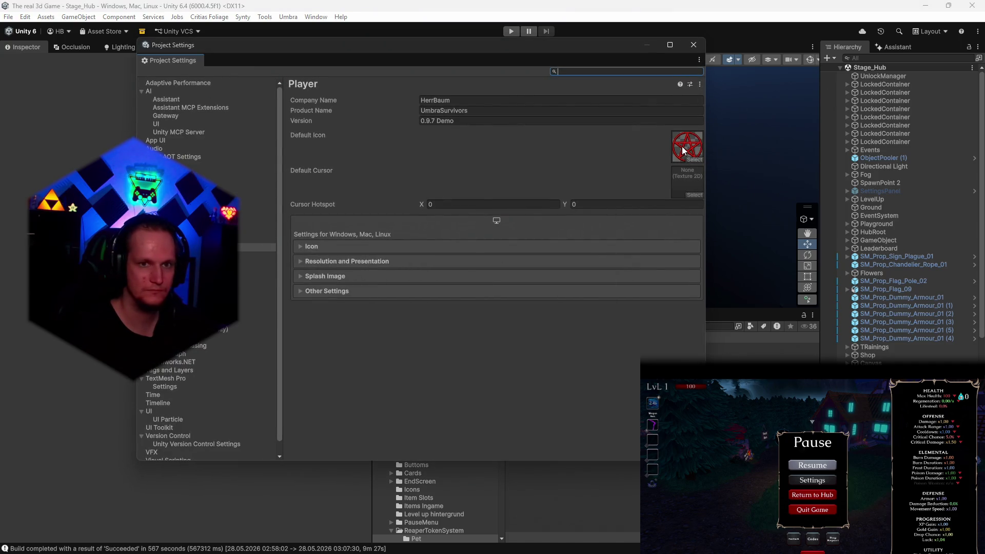
click(682, 148)
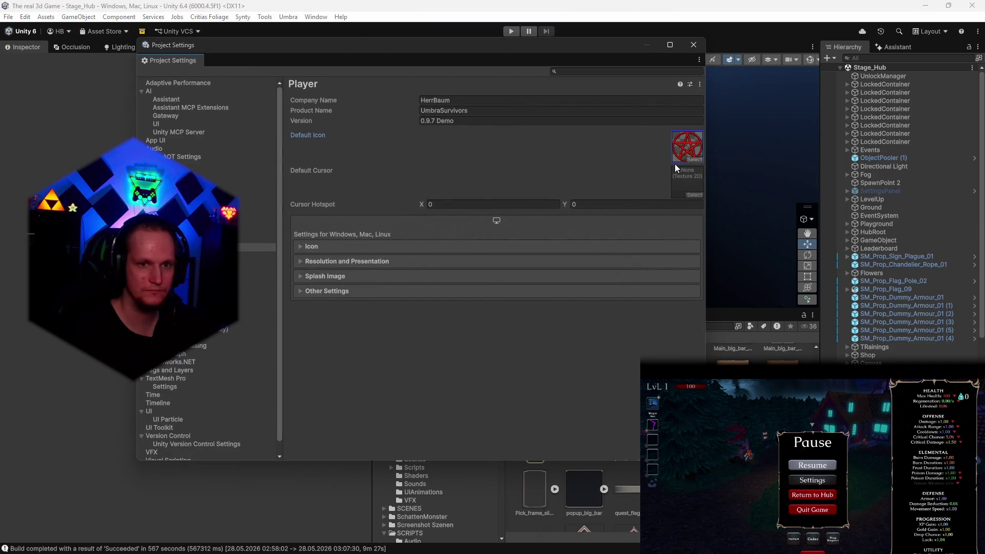
click(694, 45)
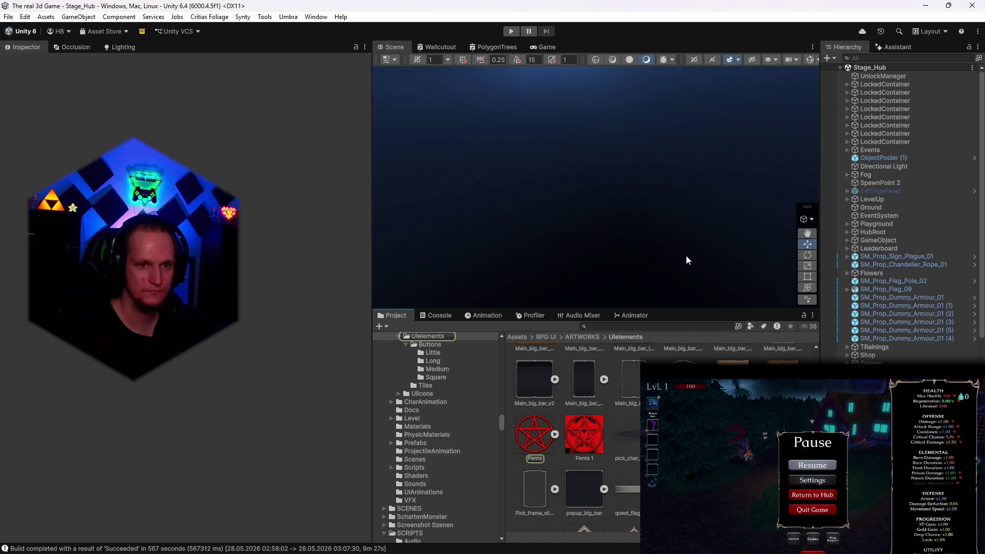
click(535, 435)
right_click(536, 435)
click(573, 80)
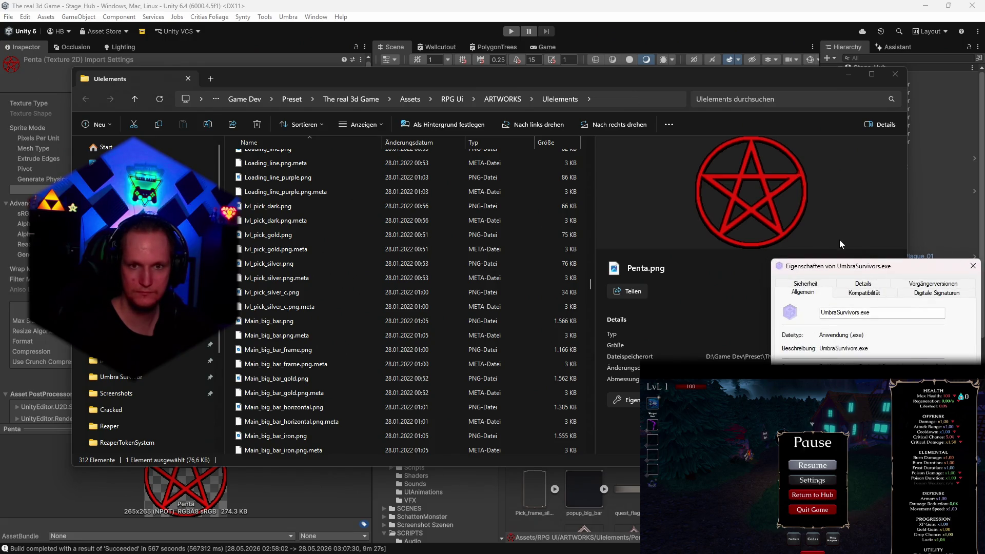
drag(866, 267, 801, 232)
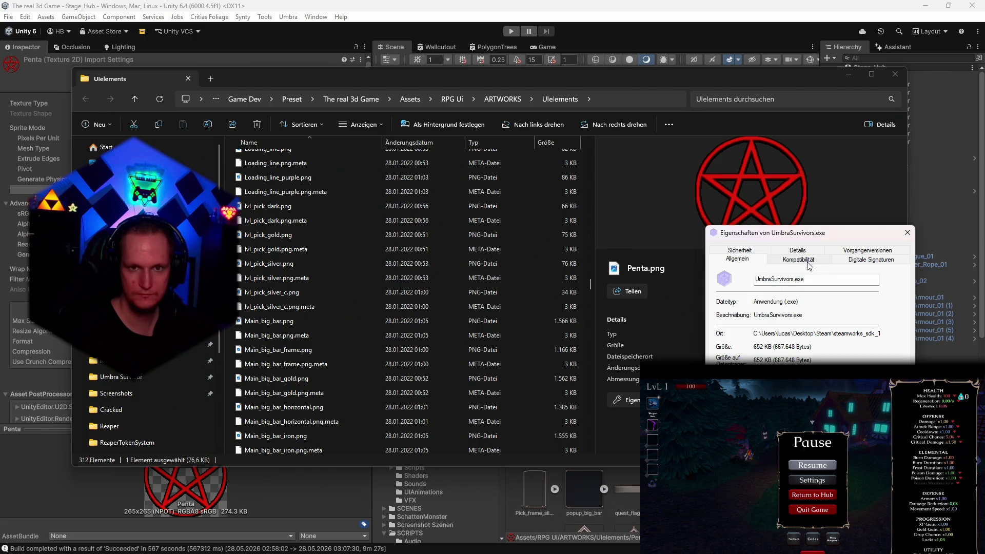
click(854, 259)
click(802, 260)
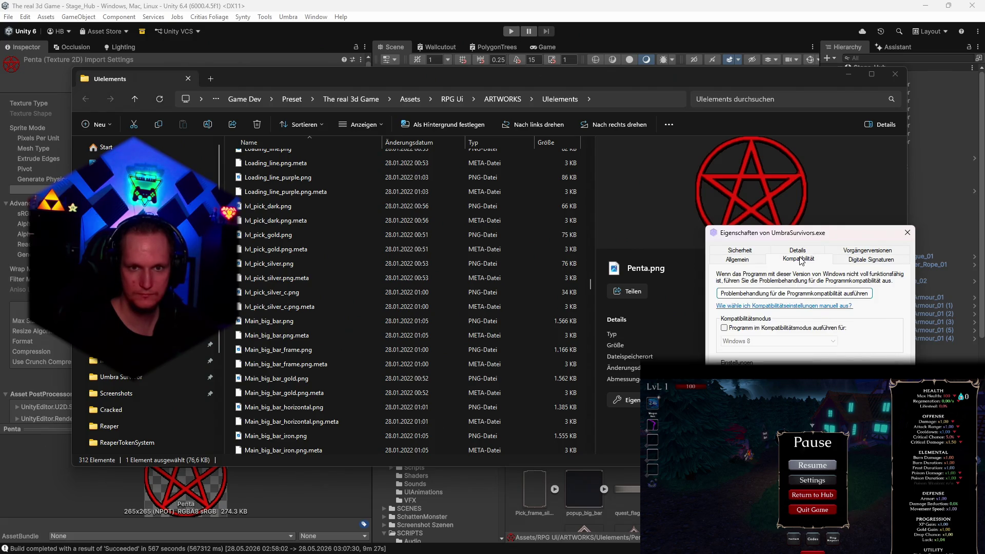
click(796, 252)
click(748, 258)
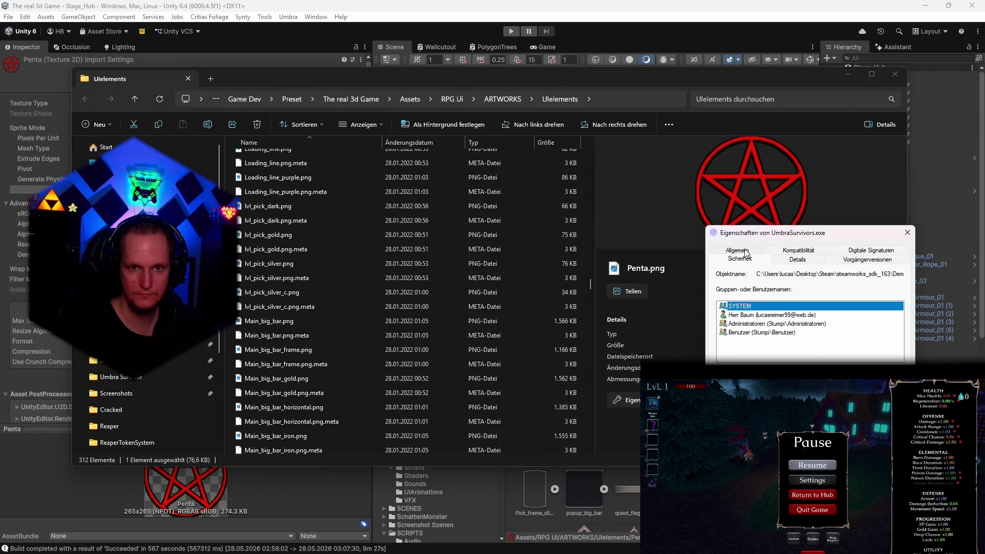
click(779, 260)
click(796, 250)
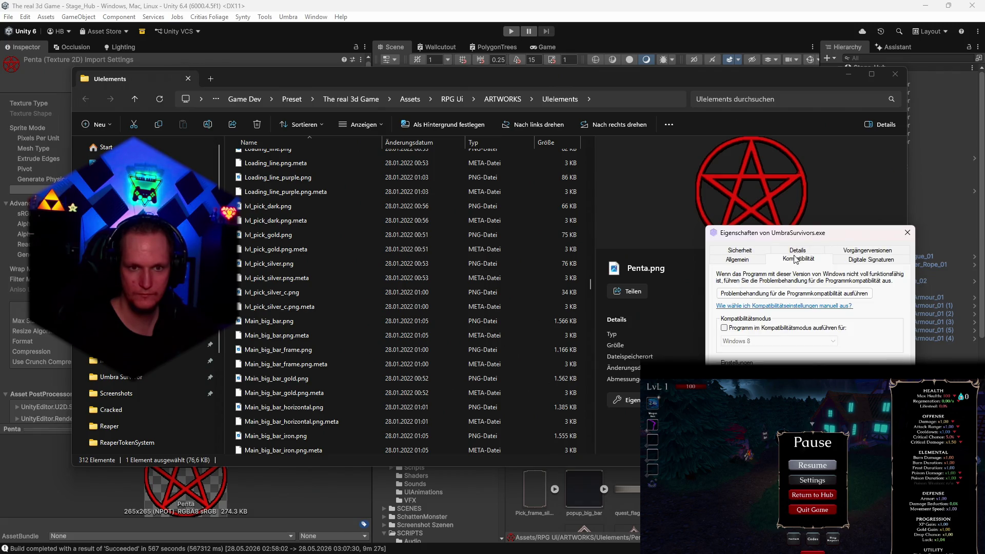
click(847, 262)
click(817, 253)
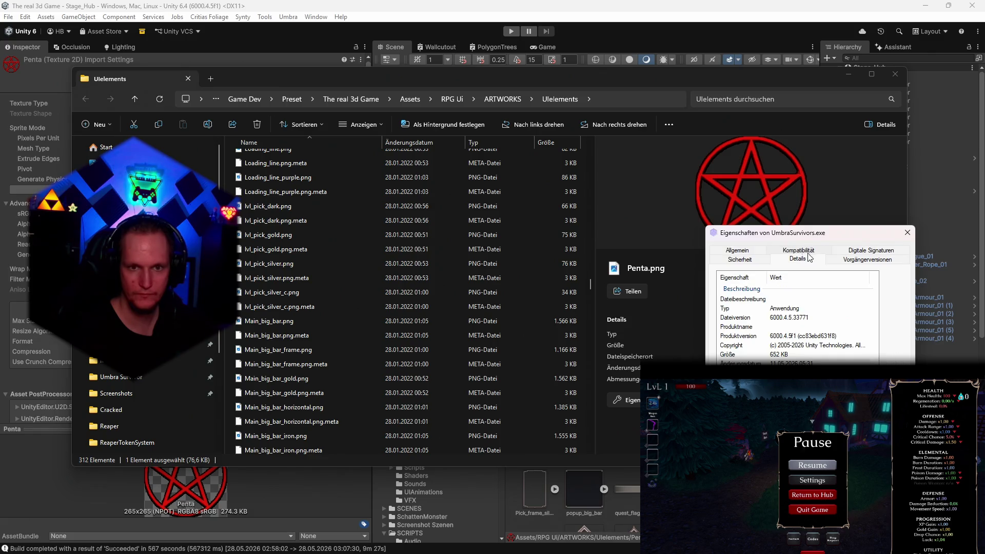
click(752, 261)
click(736, 252)
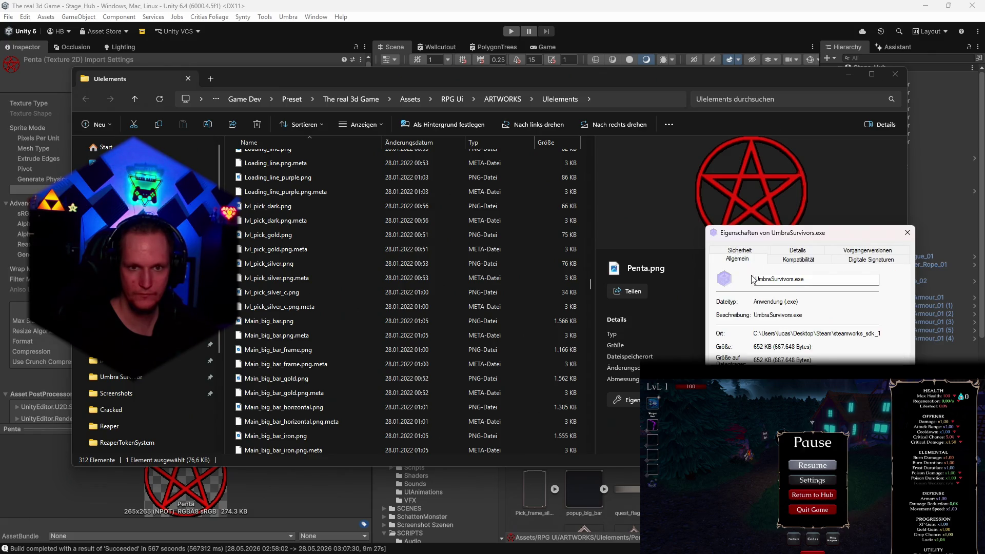
click(878, 426)
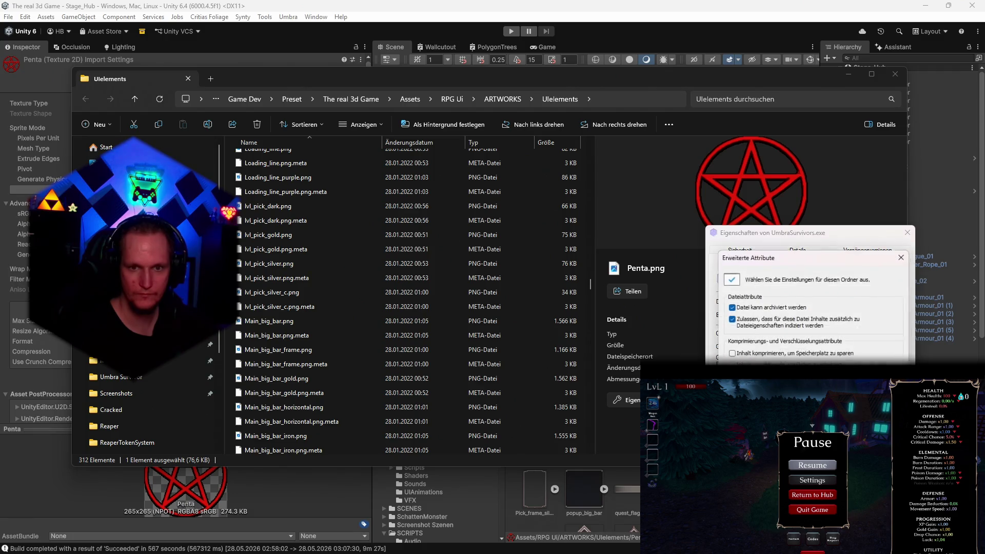
key(Escape)
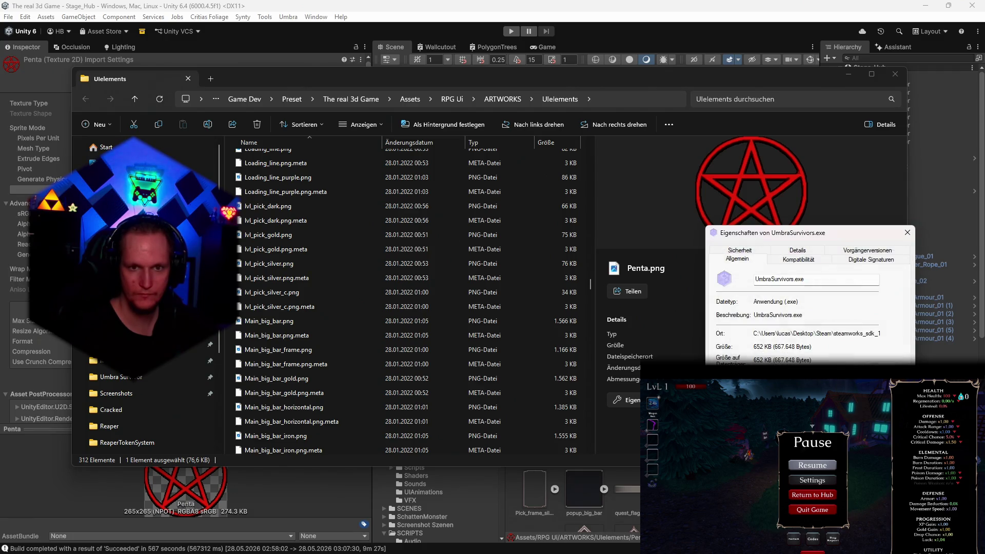
click(797, 259)
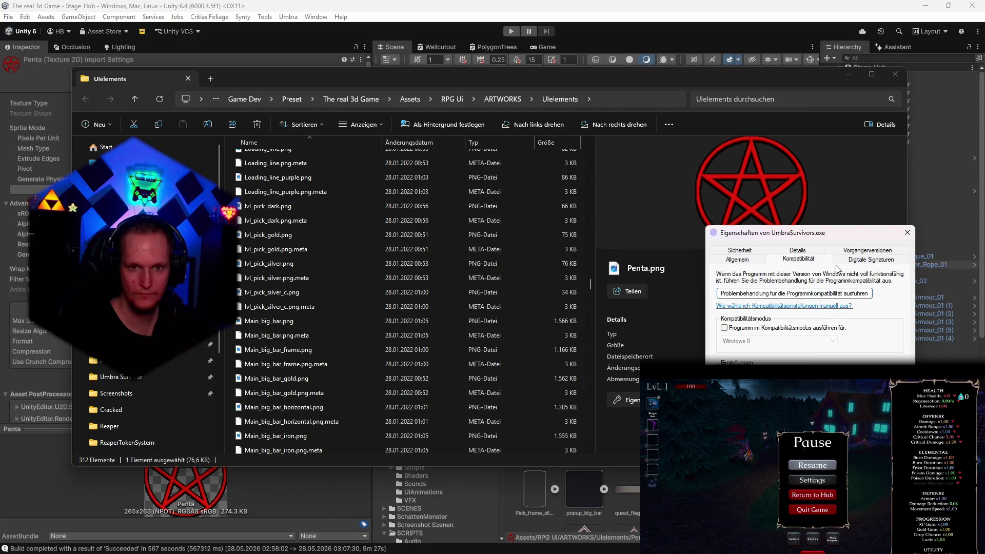
click(869, 259)
click(903, 235)
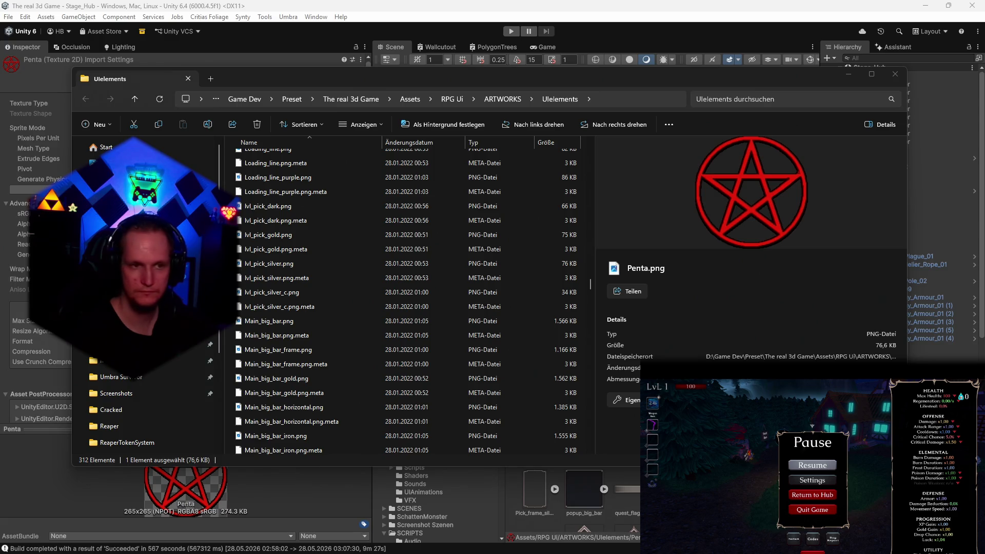
click(895, 74)
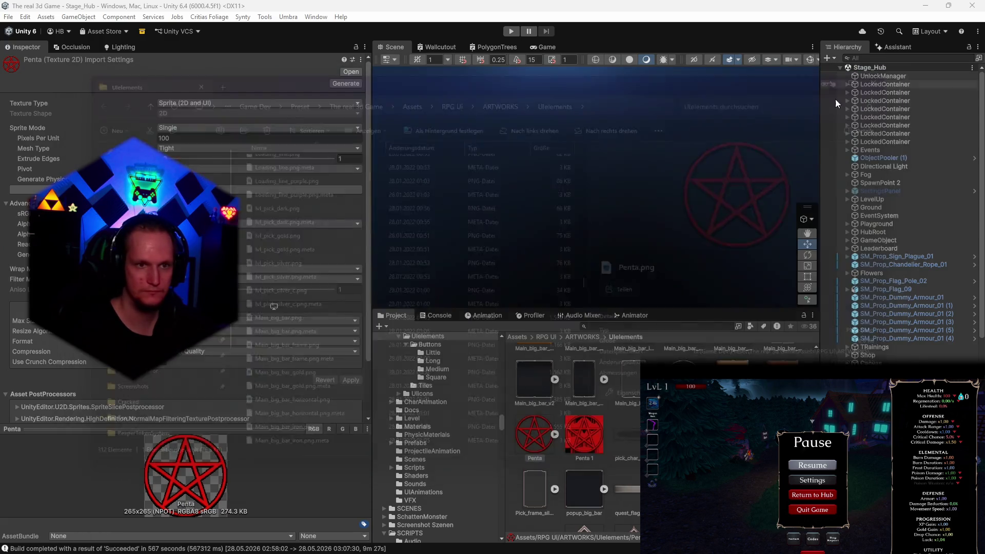
click(10, 17)
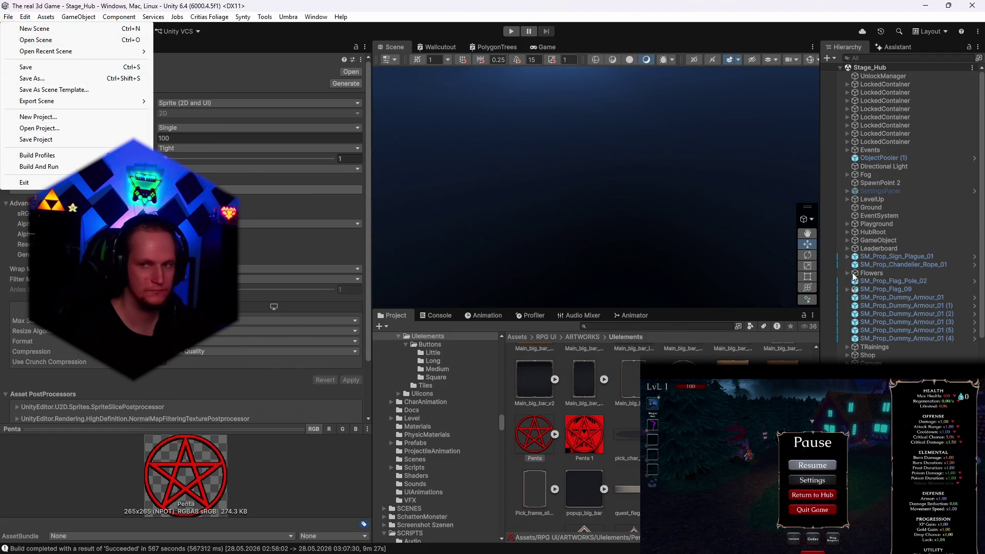
key(Escape)
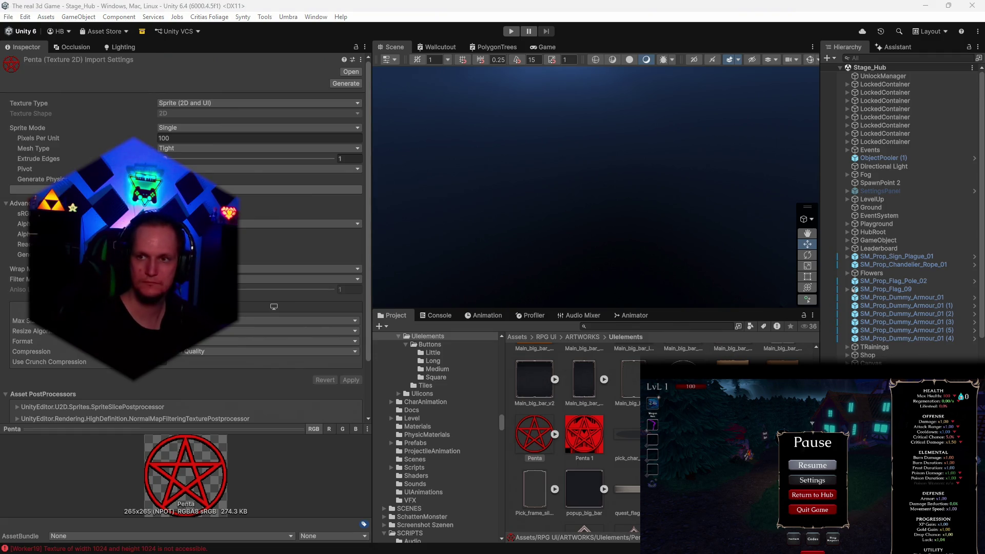
mouse_move(549, 553)
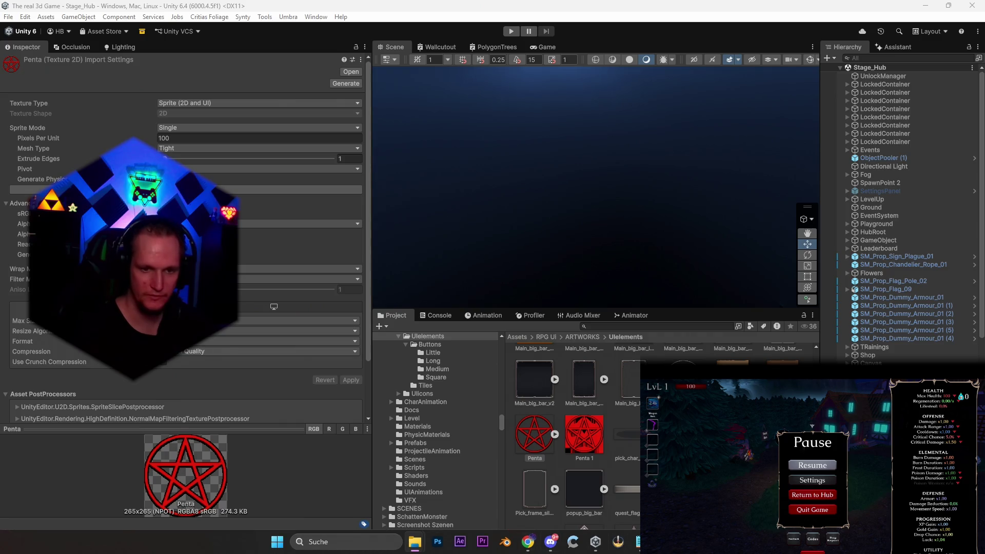
mouse_move(662, 541)
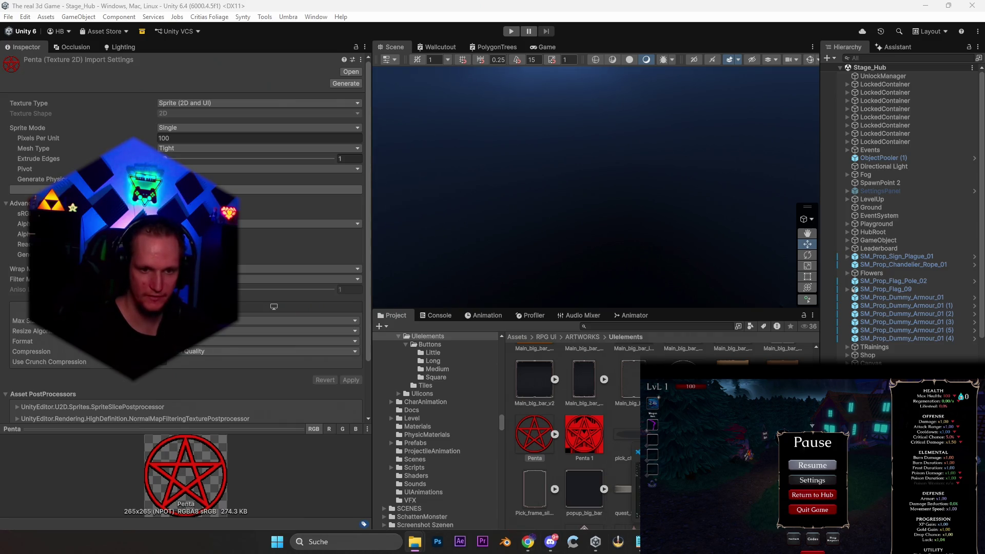
click(661, 542)
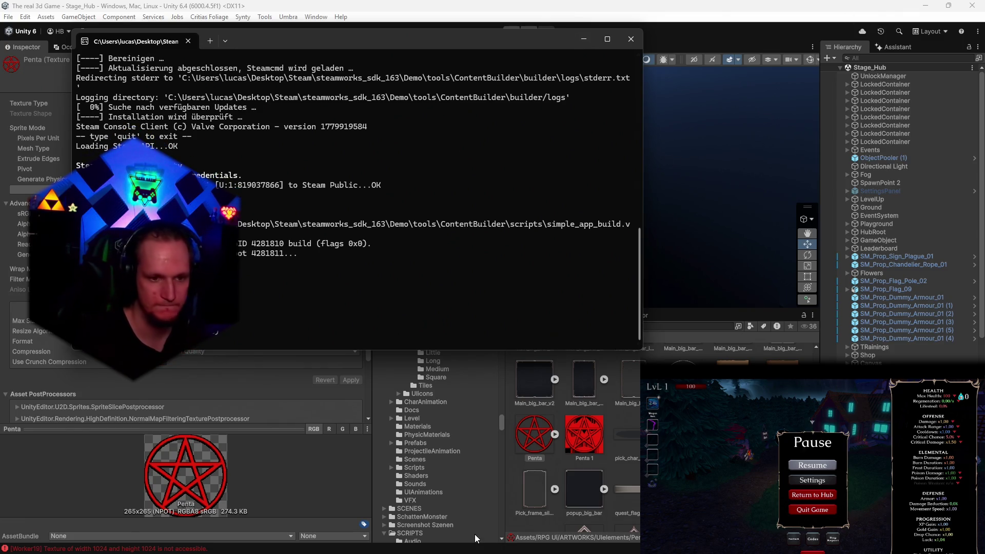
mouse_move(544, 548)
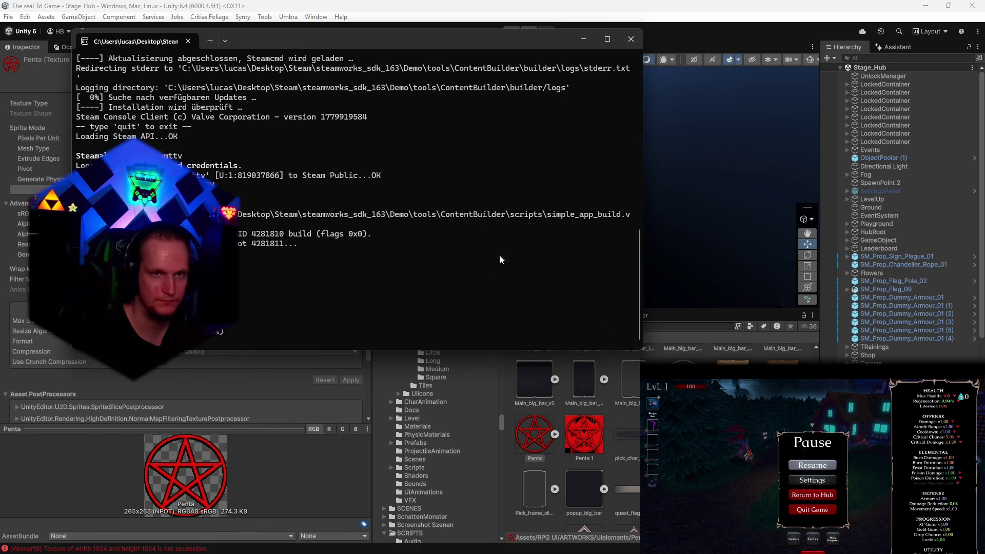
Open the Player page of Project Settings in the Unity editor
click(391, 17)
click(11, 18)
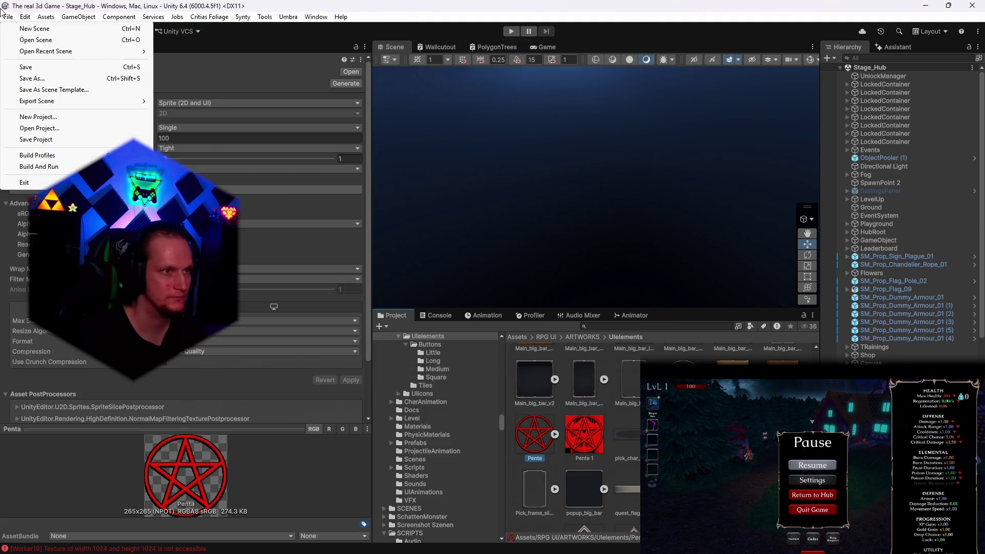
mouse_move(30, 22)
click(49, 339)
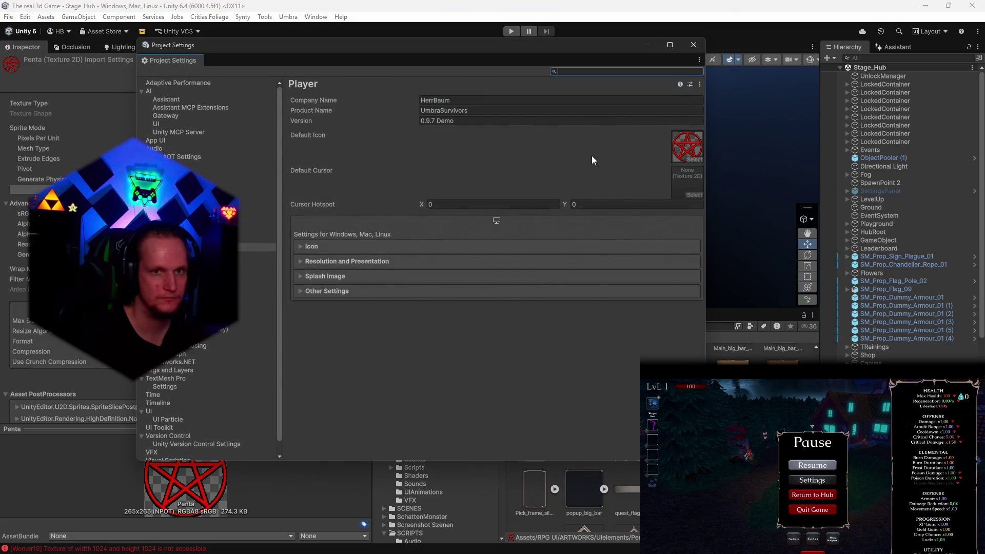
Turn off the 'Override for Windows, Mac, Linux' icon setting and collapse the Icon section
click(300, 246)
scroll(361, 288, down, 1)
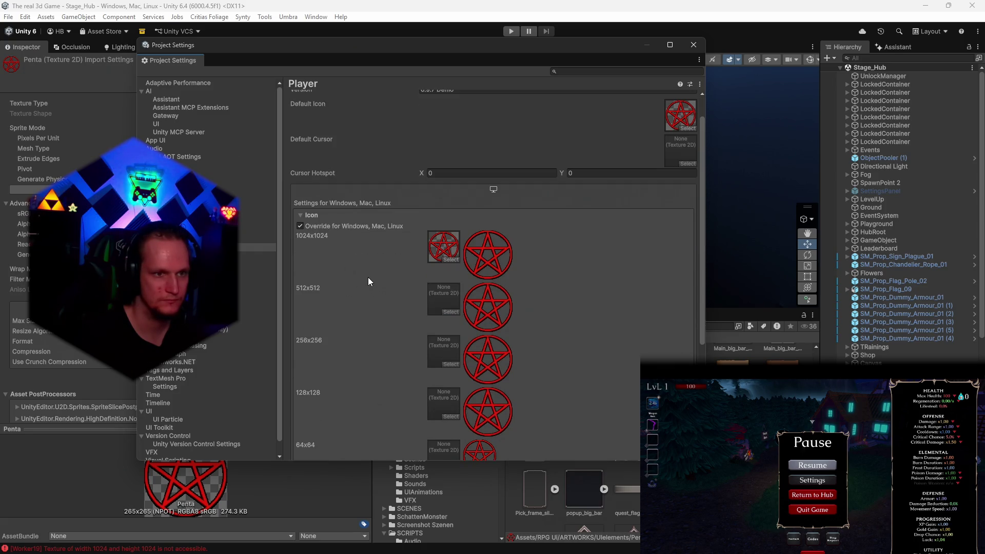
scroll(353, 263, down, 2)
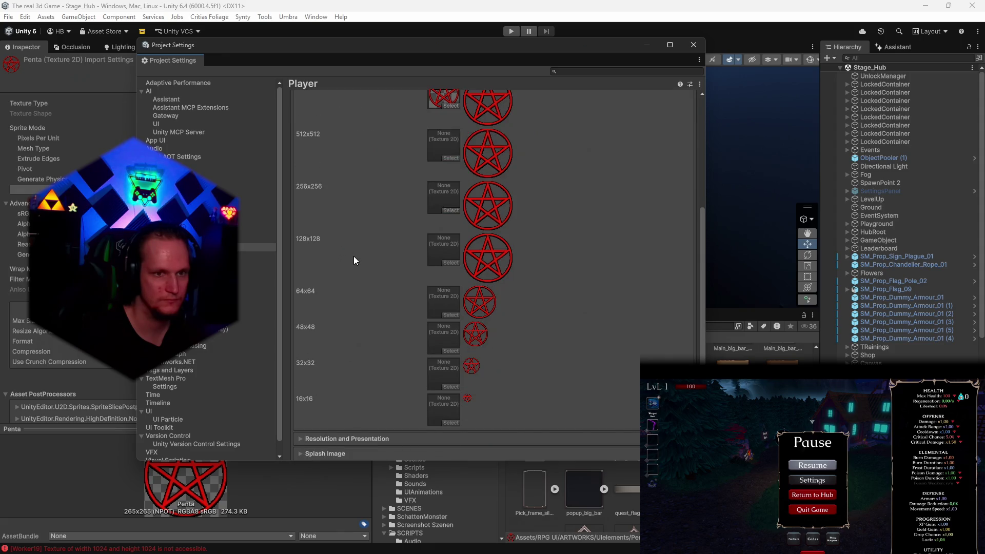
click(301, 165)
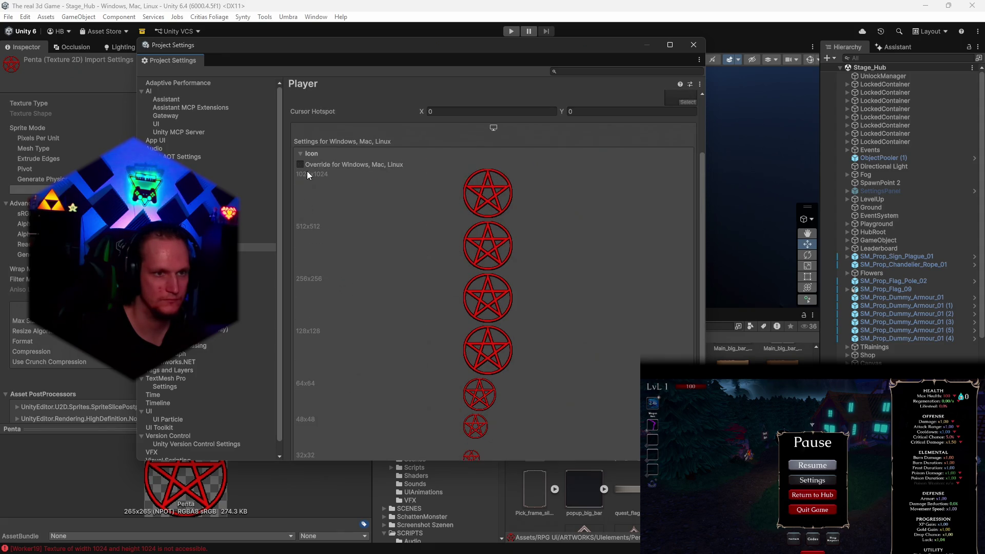
scroll(377, 225, down, 3)
scroll(381, 250, up, 3)
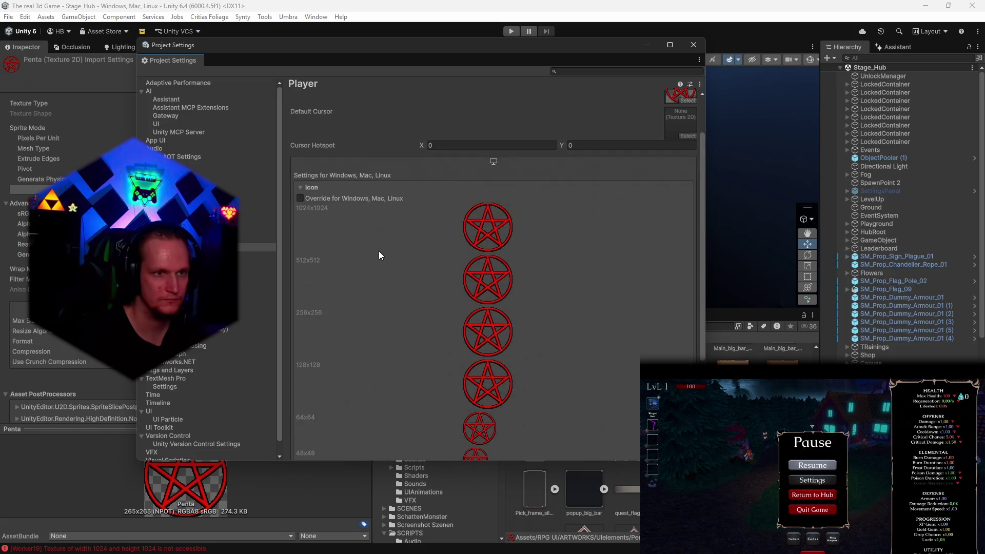
click(300, 198)
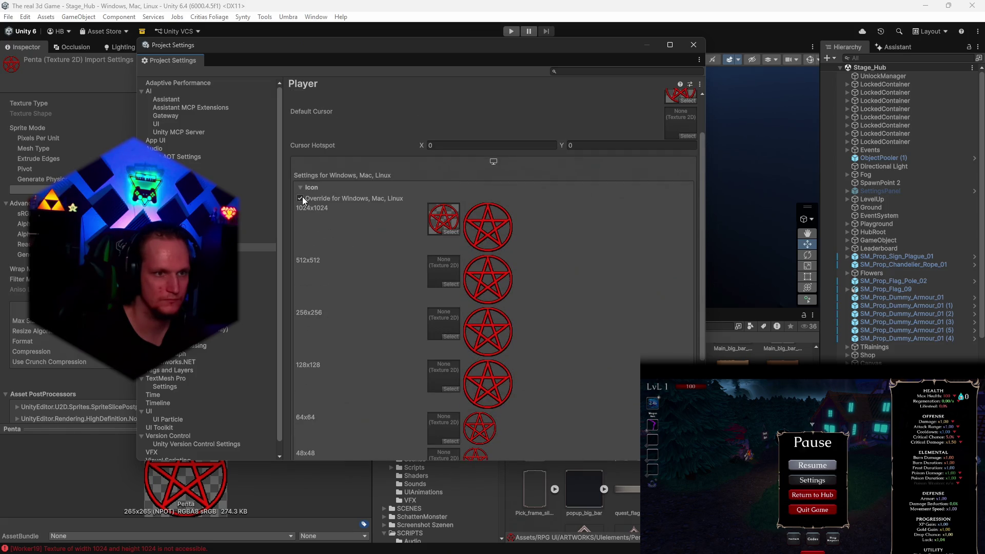
click(301, 198)
click(305, 189)
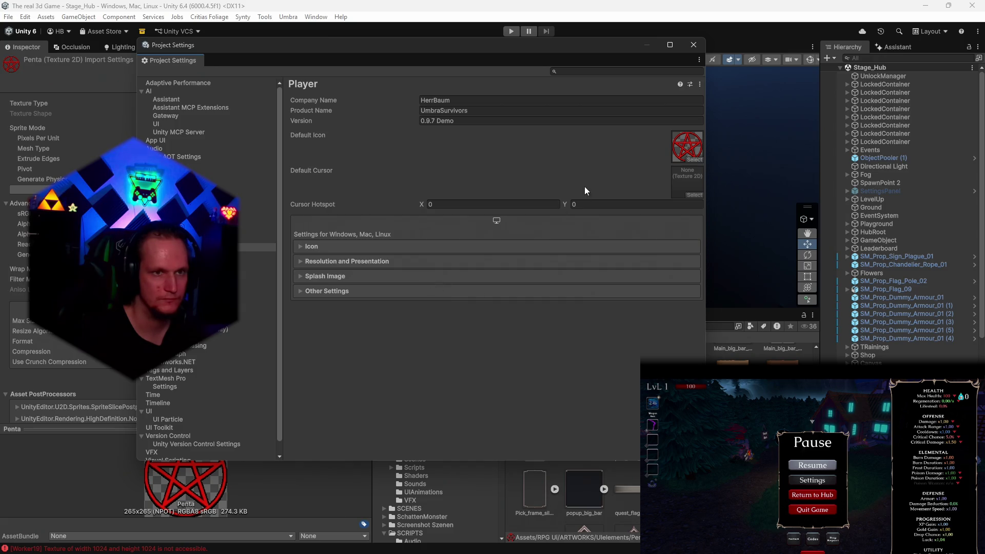
Close Project Settings and bring the SteamCMD console forward to watch the upload
click(694, 48)
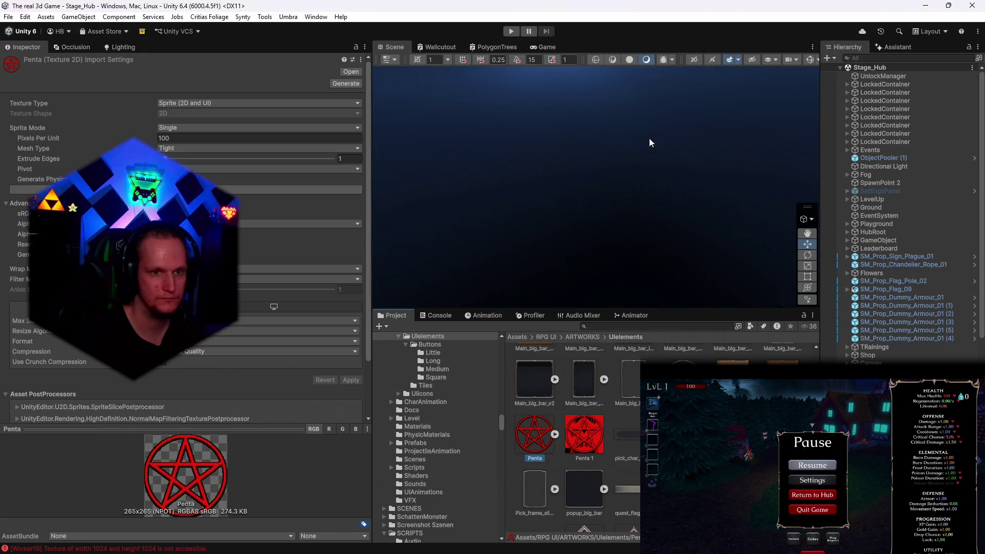
click(659, 542)
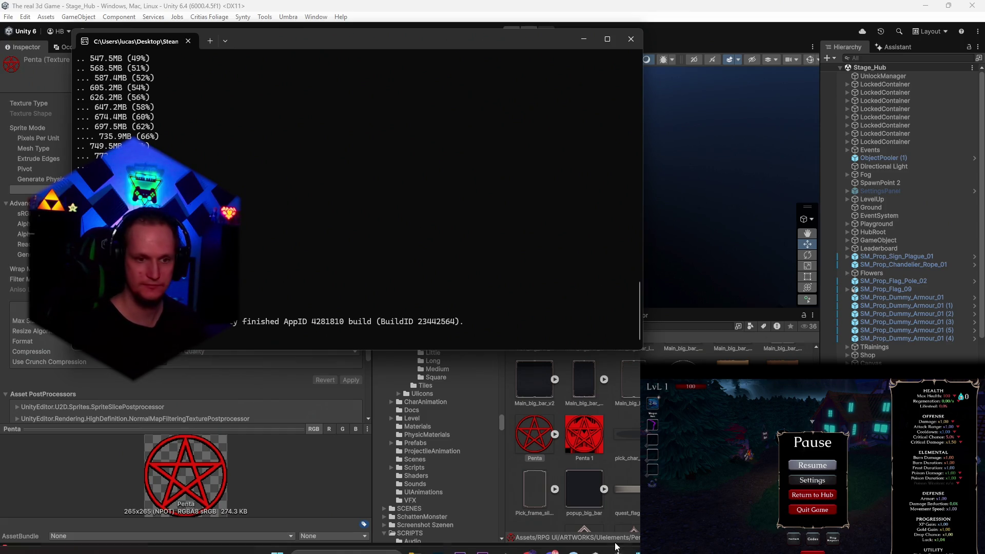
Send the Patch Notes message in Discord and confirm publishing it to followers
mouse_move(527, 541)
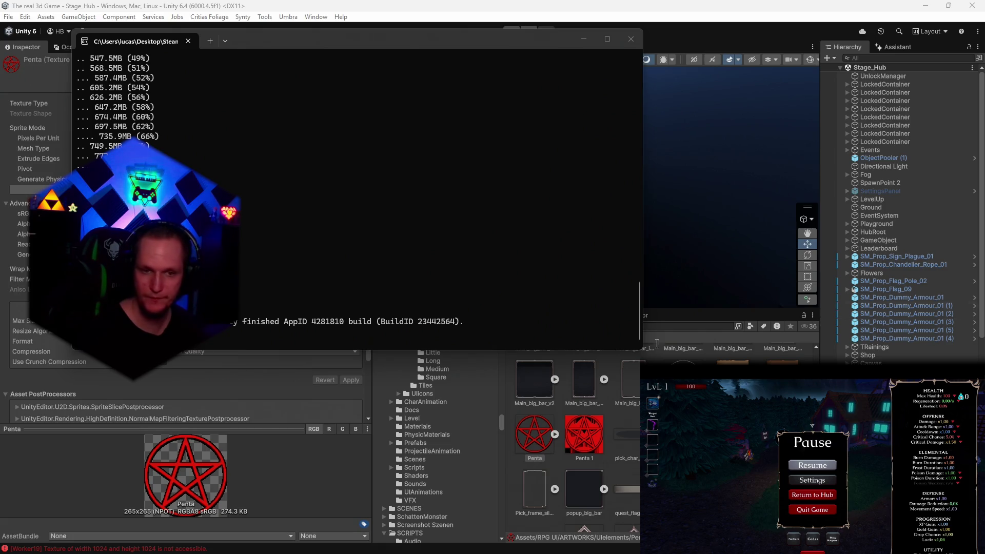
mouse_move(557, 547)
click(551, 485)
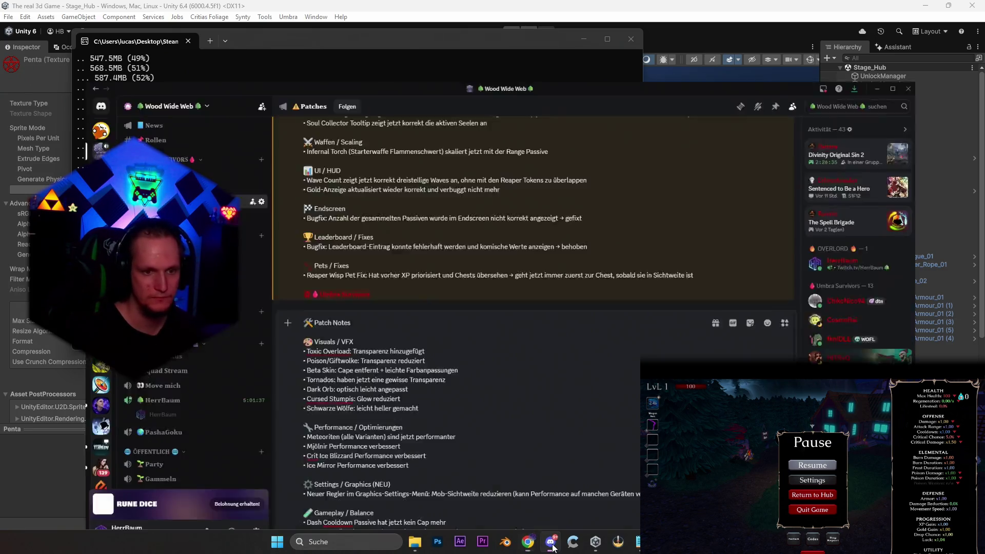
key(Return)
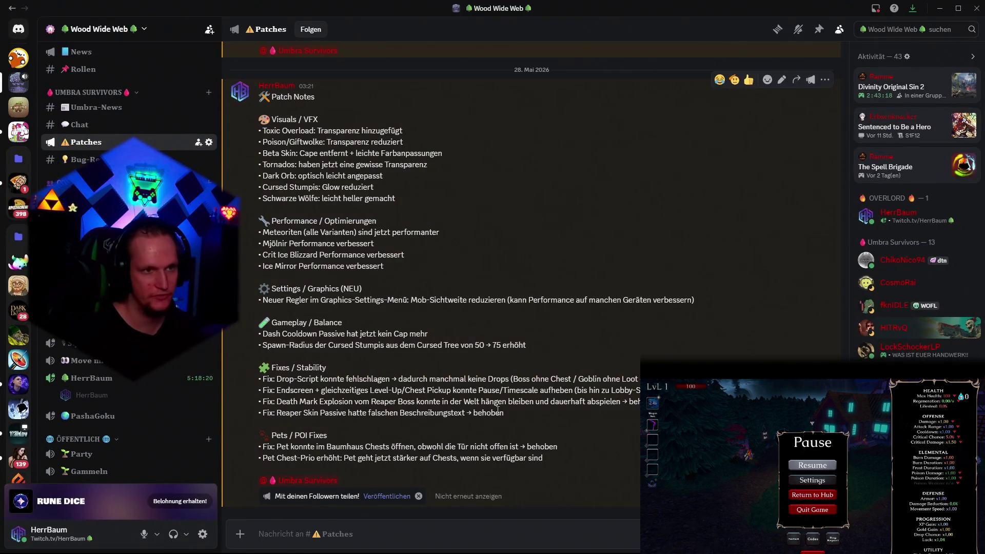
click(394, 494)
click(571, 321)
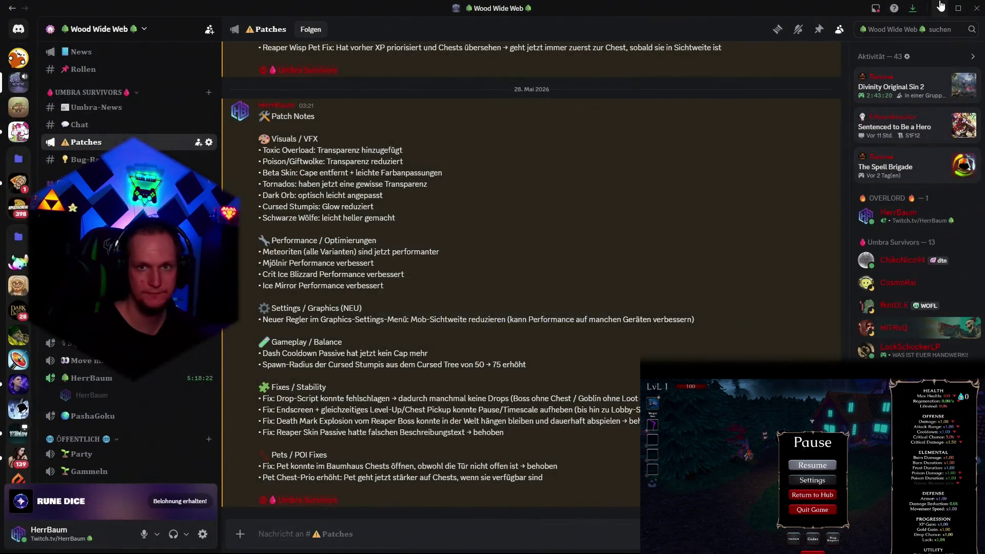